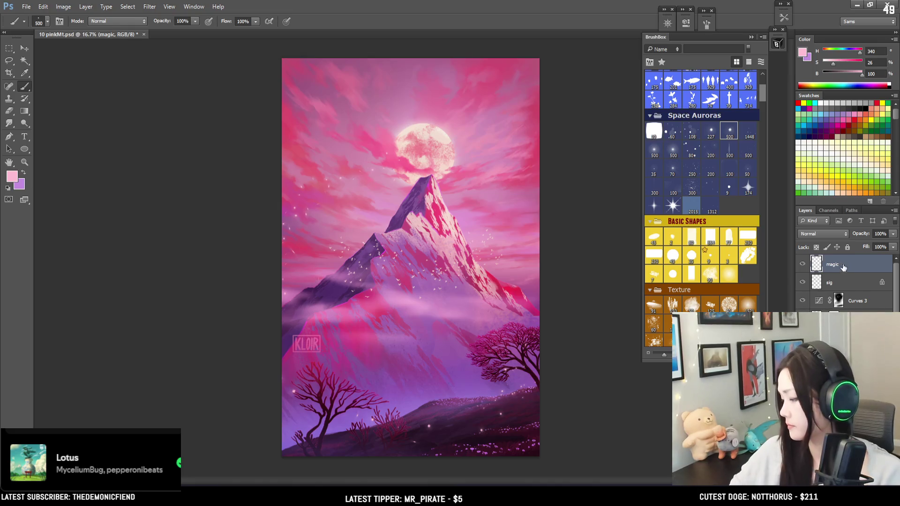
- Delete the magic layer and make the stars layer active for painting
key("Delete")
scroll(844, 281, "down", 5)
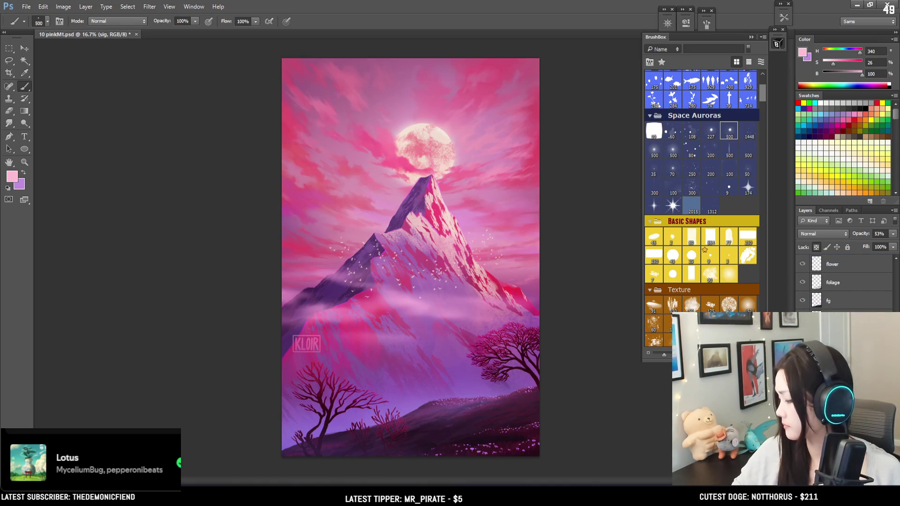
key("ctrl+shift+alt+n")
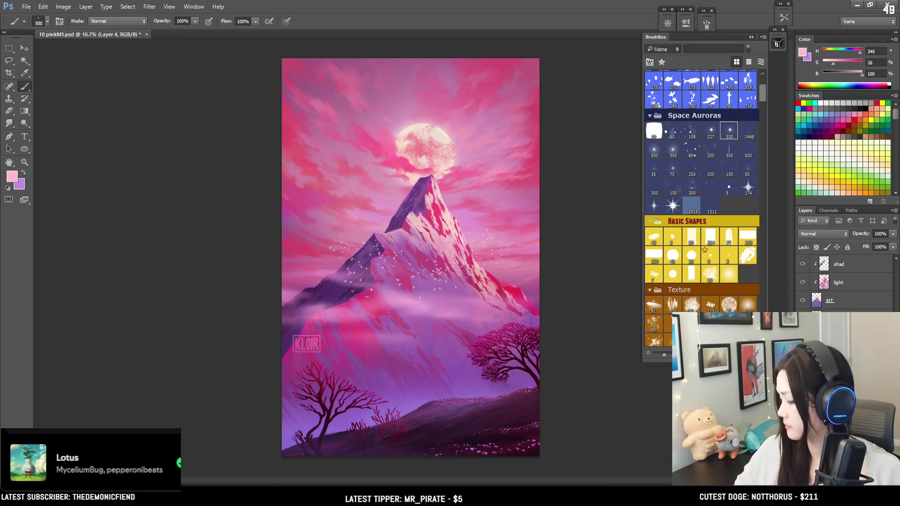
key("Return")
- Choose a scattered sparkle star brush at 146% spacing and sample the moon's pale peach (H 22, S 14, B 96)
left_click(713, 184)
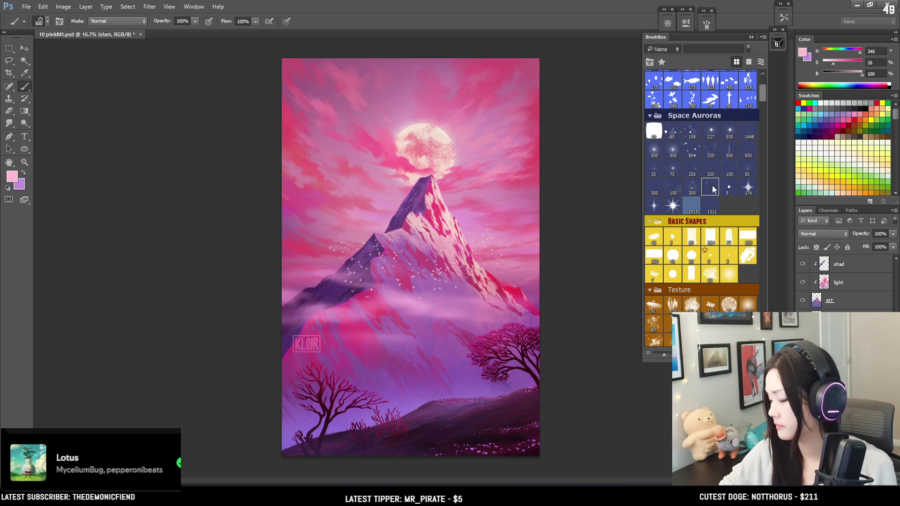
left_click(706, 24)
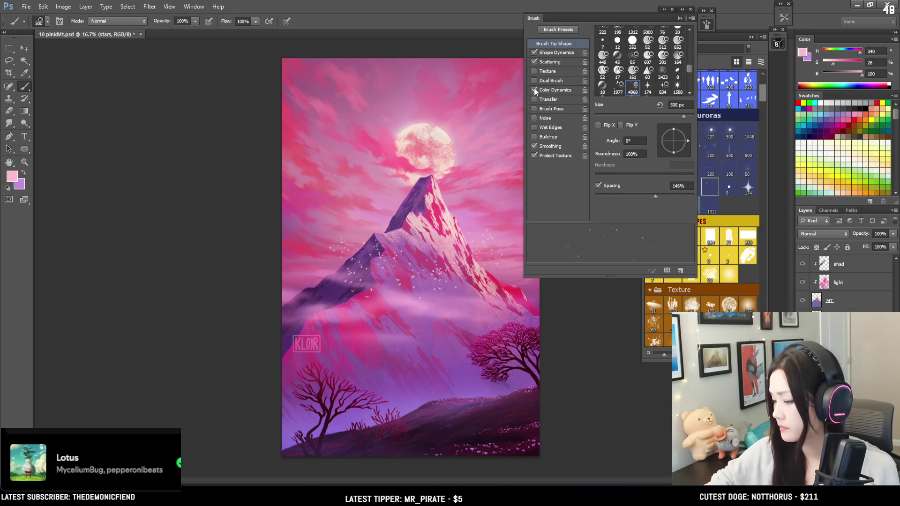
left_click(706, 24)
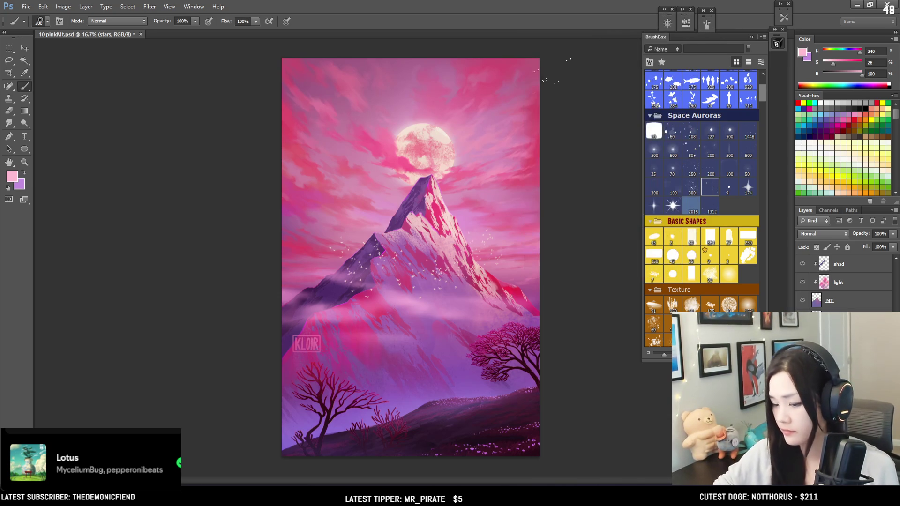
left_click(416, 128, "alt")
- Paint pale peach stars around the moon, varying brush size 400–700 and erasing stray ones
key("bracketright")
key("bracketright")
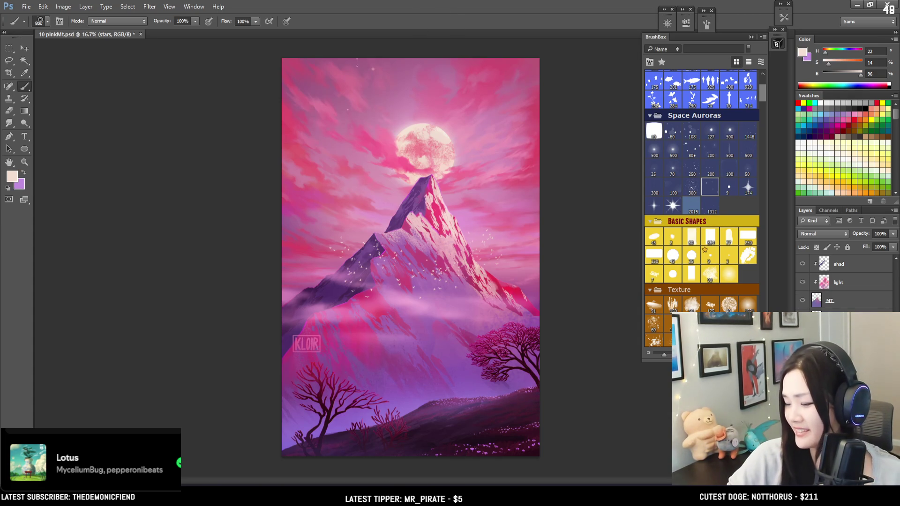
key("bracketleft")
key("bracketleft")
key("bracketleft")
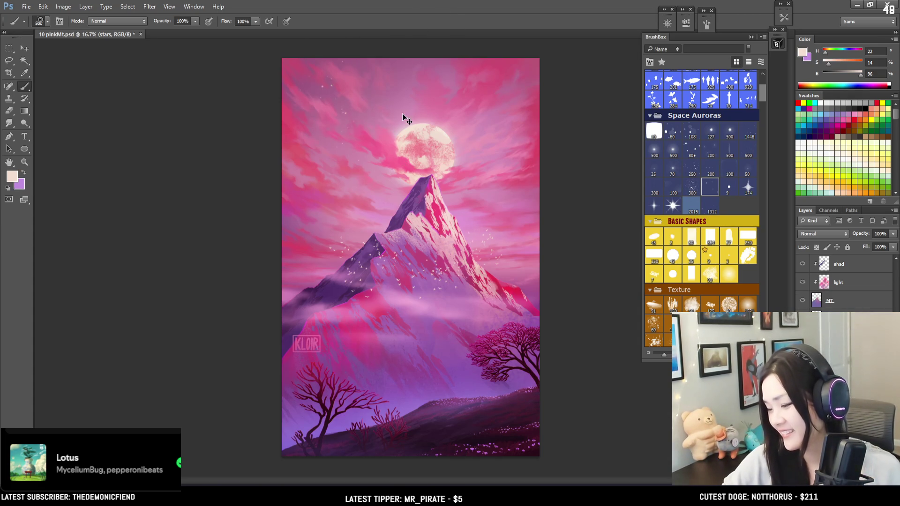
key("bracketright")
key("bracketright")
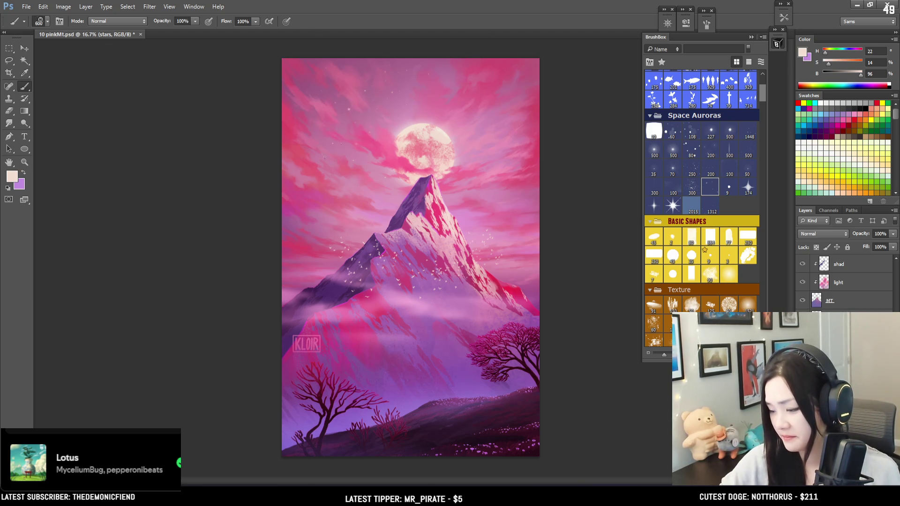
key("bracketleft")
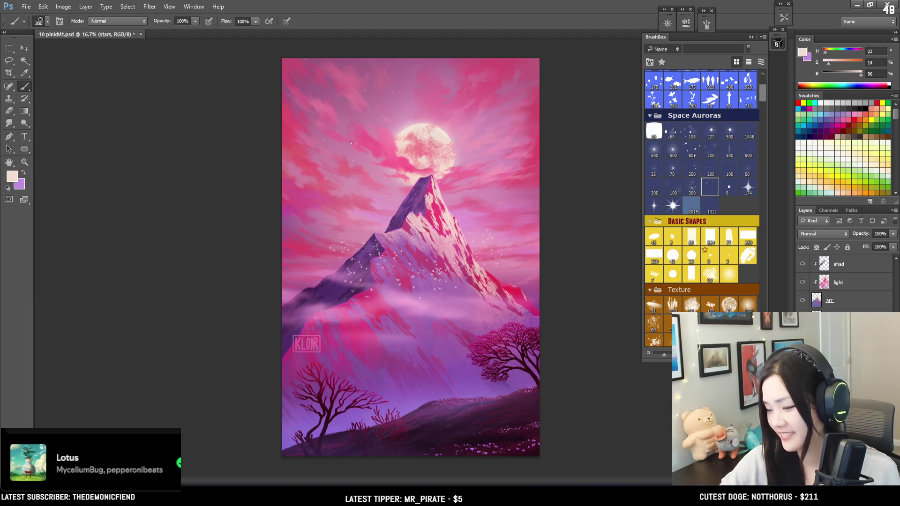
key("bracketright")
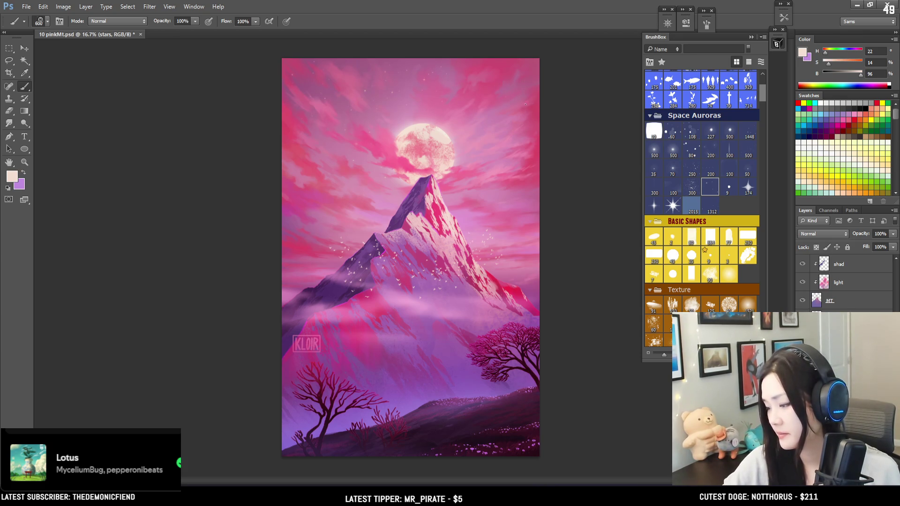
key("bracketleft")
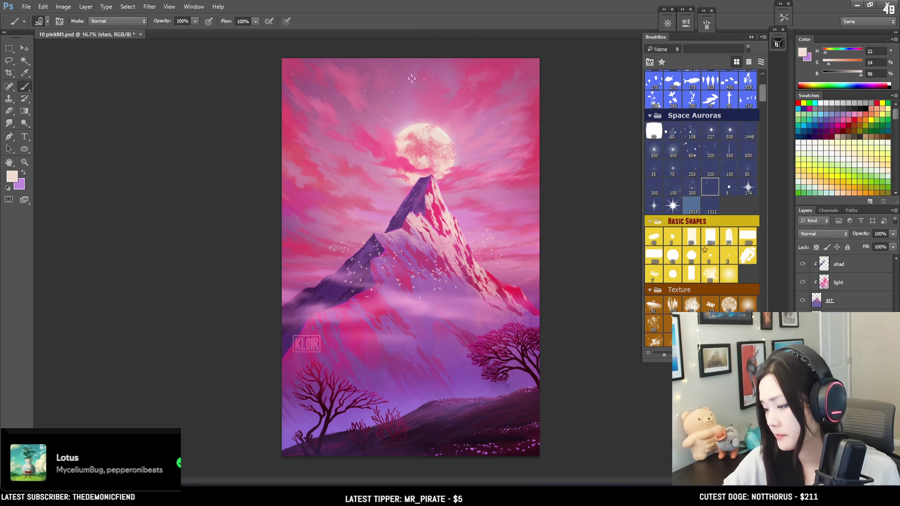
key("e")
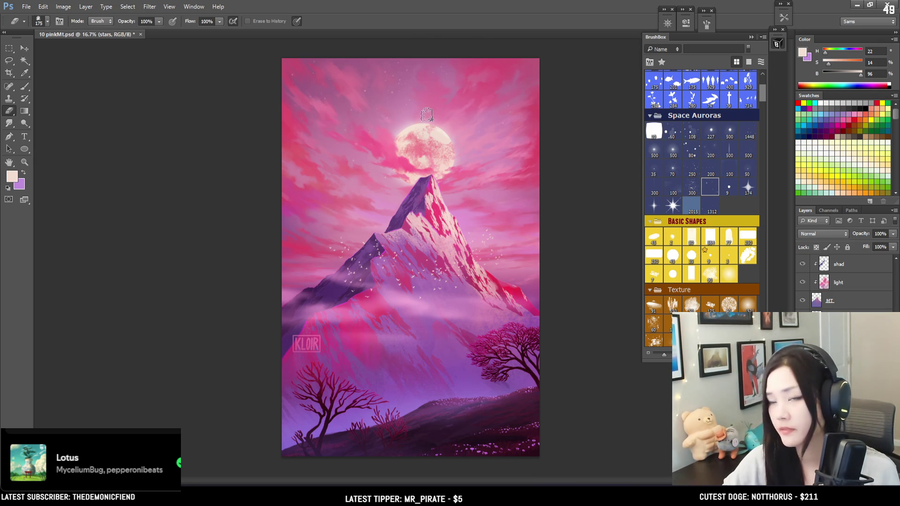
key("b")
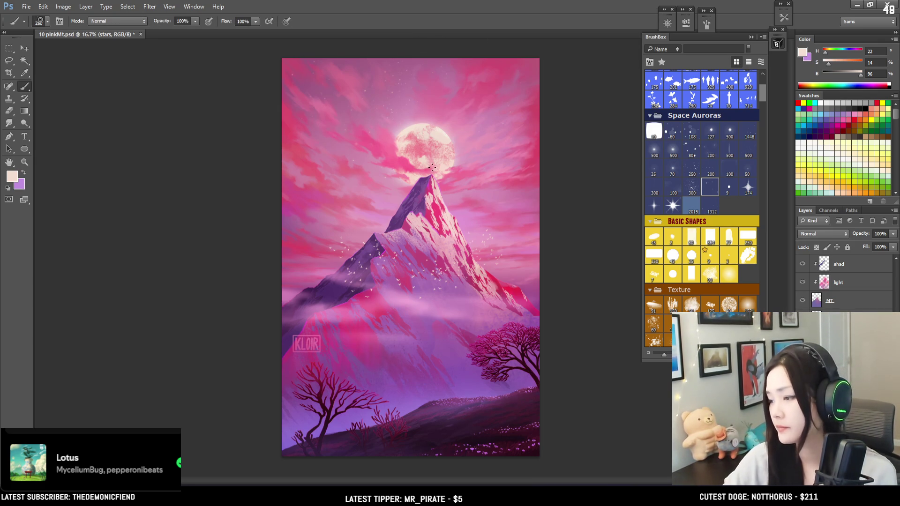
- Zoom to 25% on the moon, then add and erase stars above it at brush sizes 200–500
scroll(453, 141, "up", 1)
mouse_move(377, 169)
left_mouse_down()
mouse_move(411, 228)
mouse_move(377, 124)
mouse_move(404, 89)
mouse_move(398, 121)
left_mouse_up()
key("bracketright")
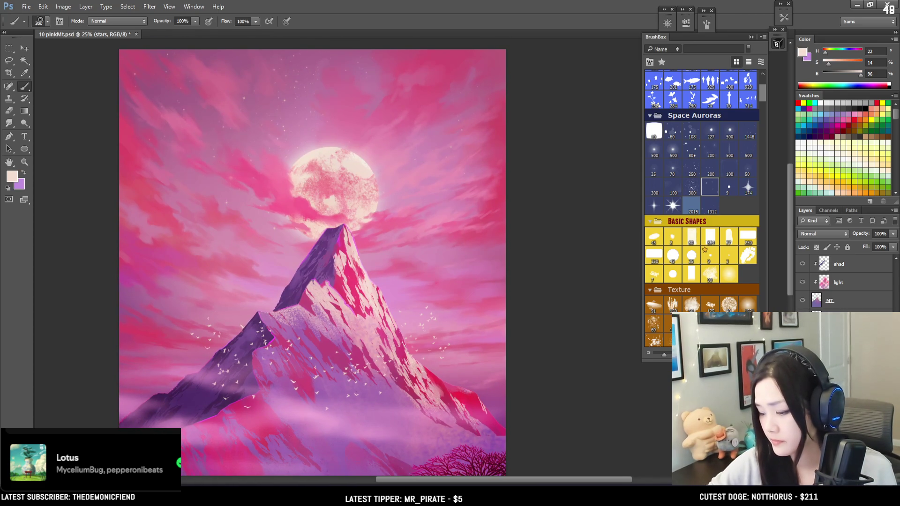
key("bracketright")
key("bracketright")
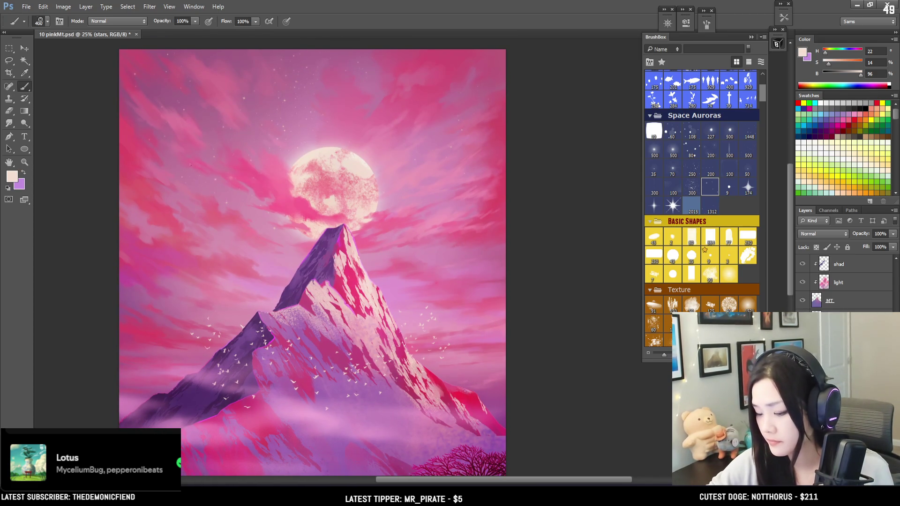
key("e")
key("b")
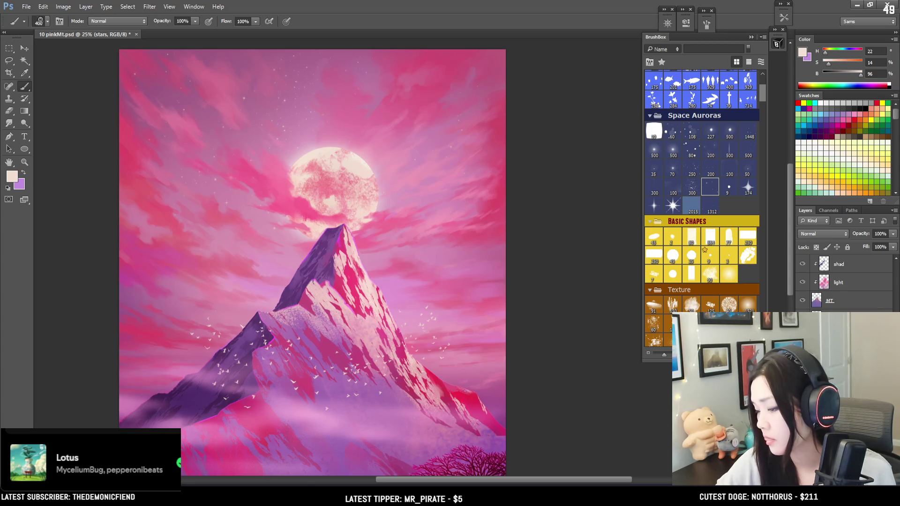
mouse_move(378, 95)
left_mouse_down()
mouse_move(398, 90)
mouse_move(388, 128)
left_mouse_up()
key("bracketleft")
key("bracketleft")
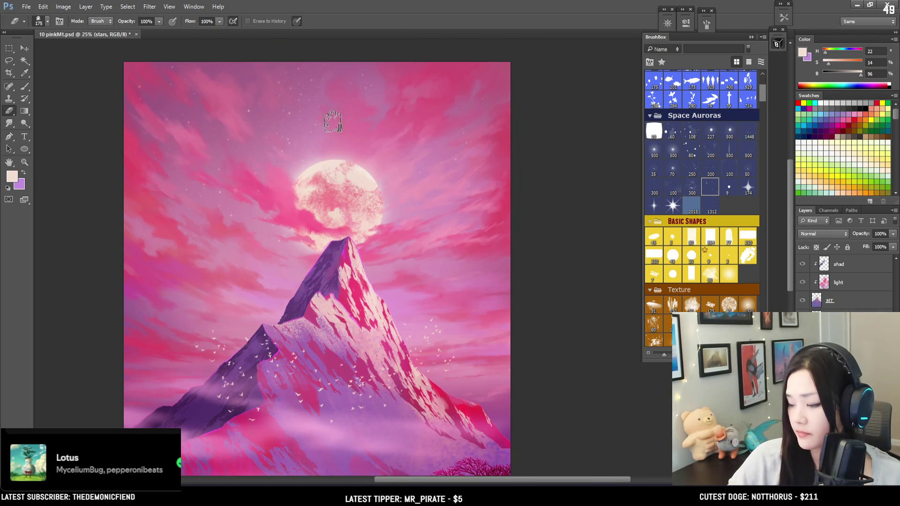
key("bracketright")
key("bracketright")
mouse_move(330, 145)
left_mouse_down()
mouse_move(319, 85)
mouse_move(313, 110)
mouse_move(320, 121)
left_mouse_up()
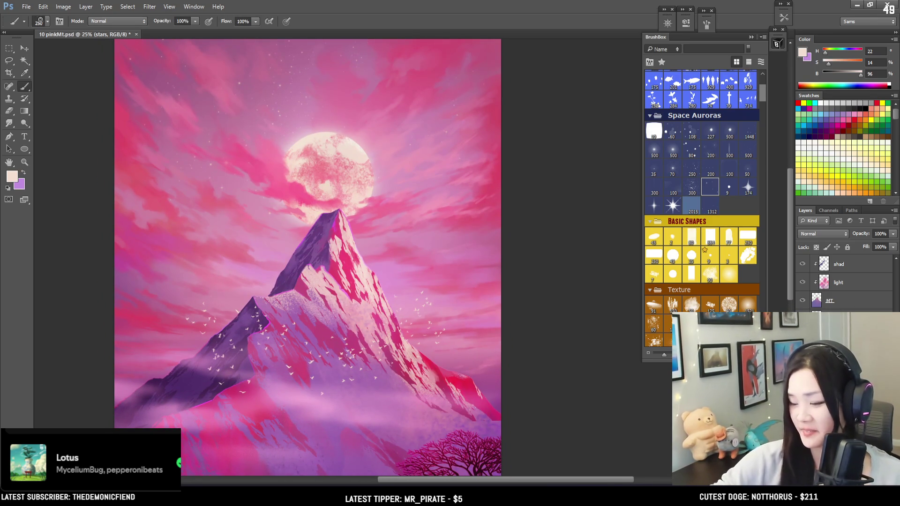
- Erase stray stars with a 125–150 eraser and paint a few more at sizes 250–400
key("e")
key("bracketleft")
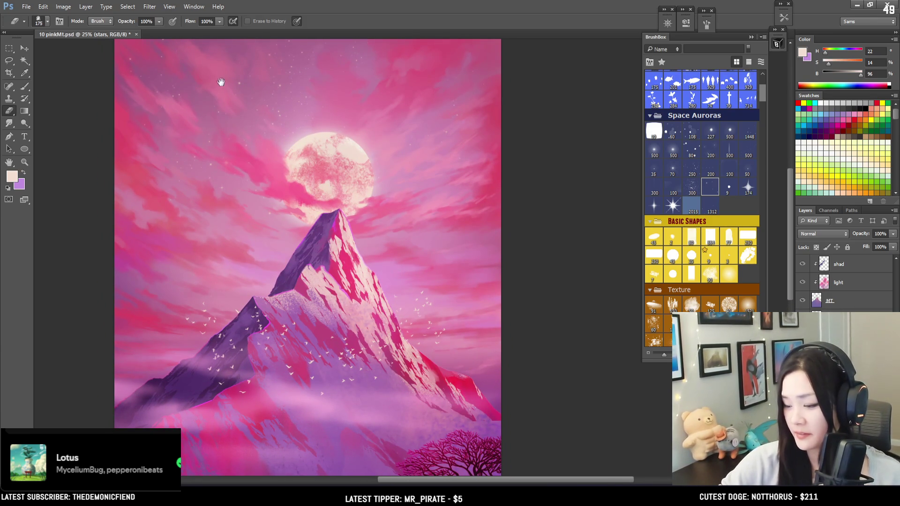
scroll(221, 84, "up", 3)
key("bracketleft")
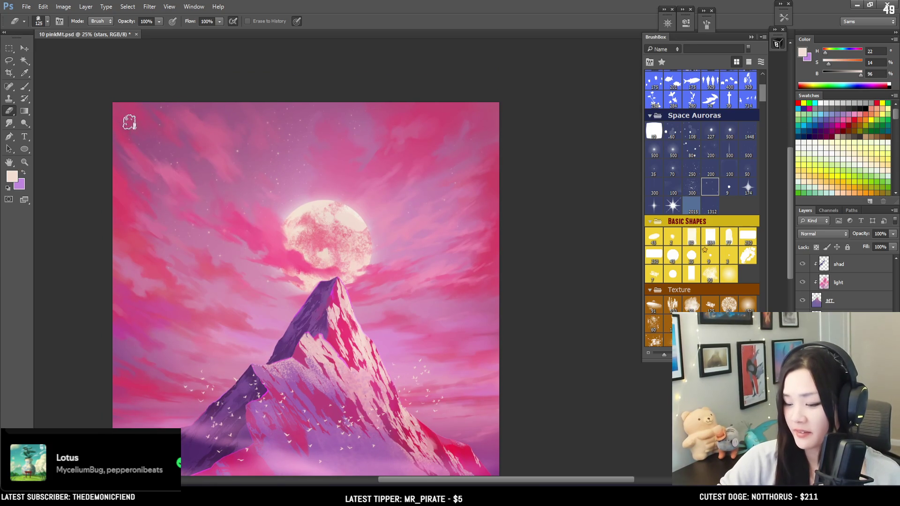
key("b")
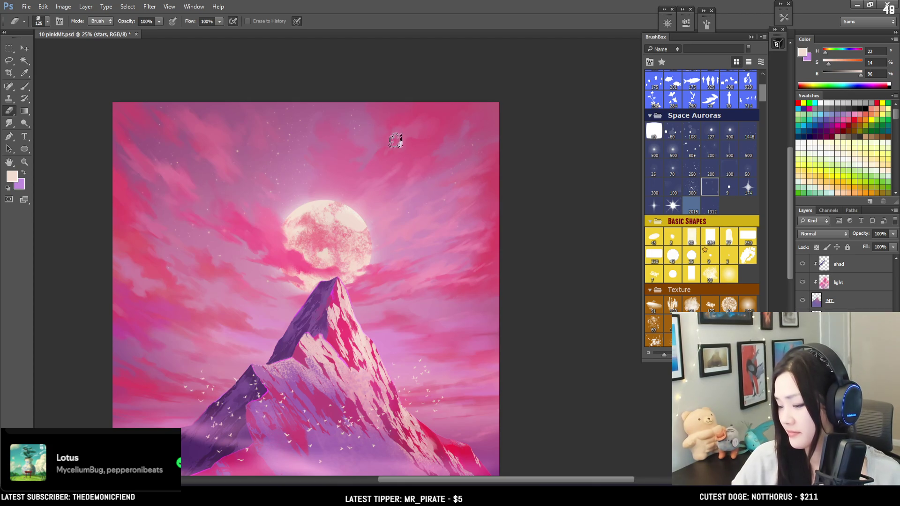
key("bracketleft")
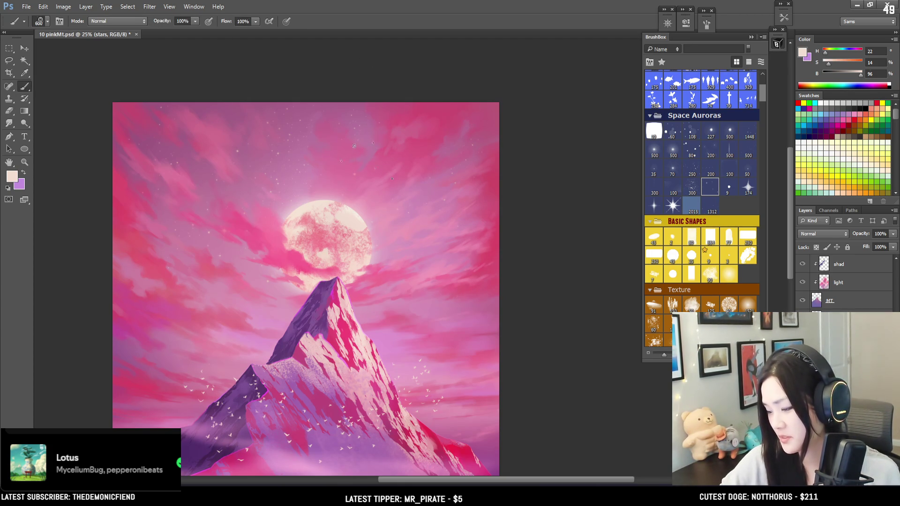
key("bracketright")
key("bracketright")
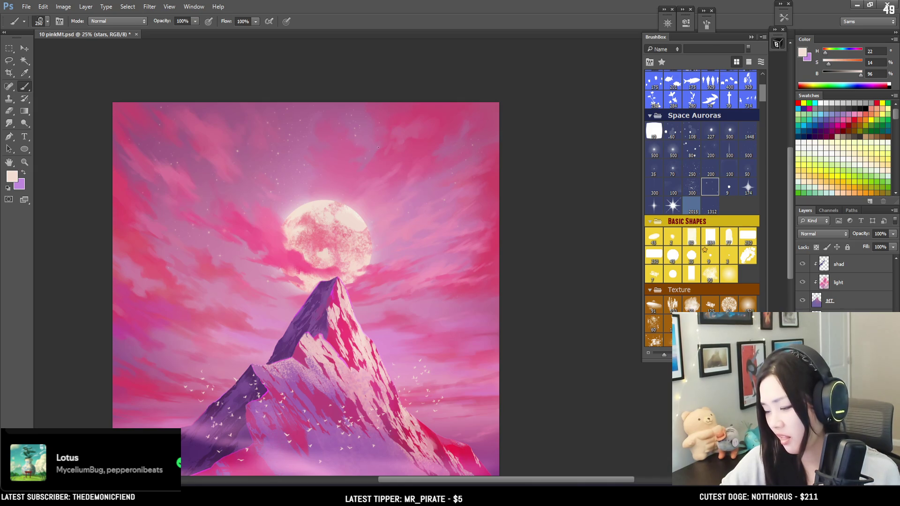
key("e")
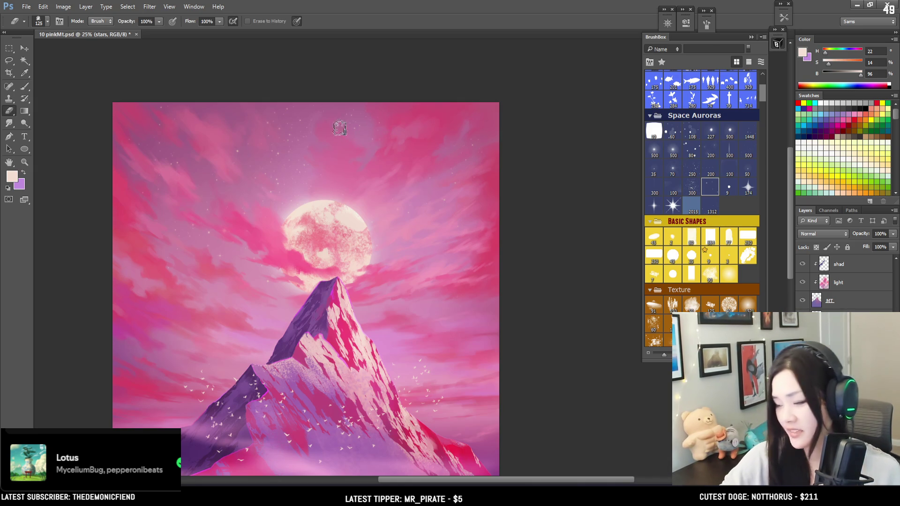
scroll(340, 128, "down", 1)
left_click_drag(374, 116, 345, 165)
key("b")
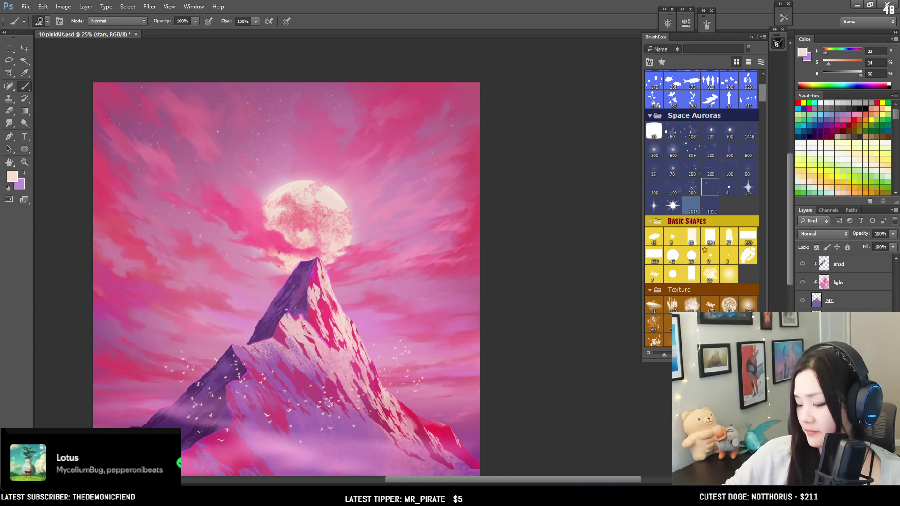
- Thin more stars with a smaller eraser, checking the whole painting, then erase again at a larger size
key("e")
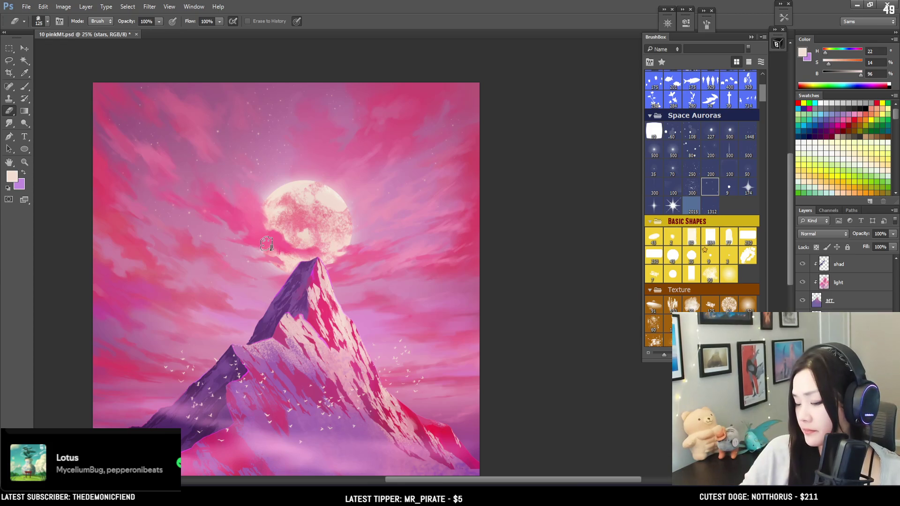
key("bracketleft")
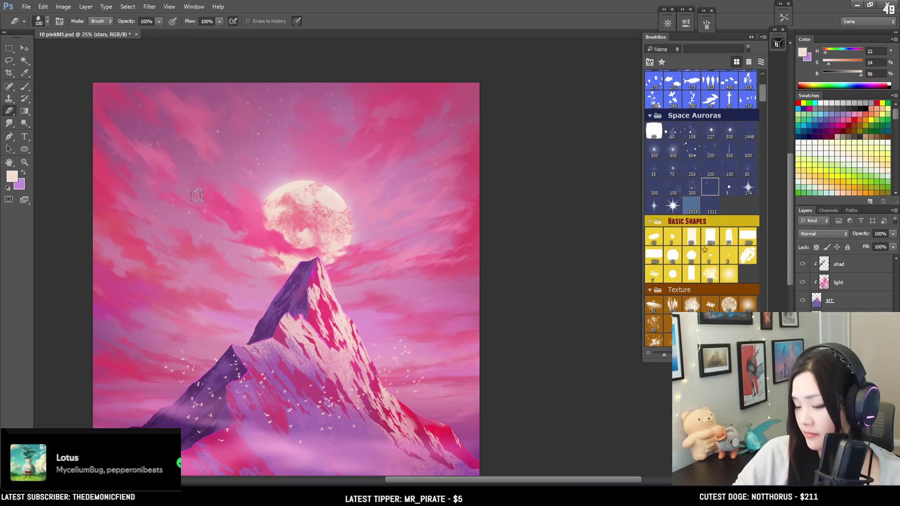
key("bracketleft")
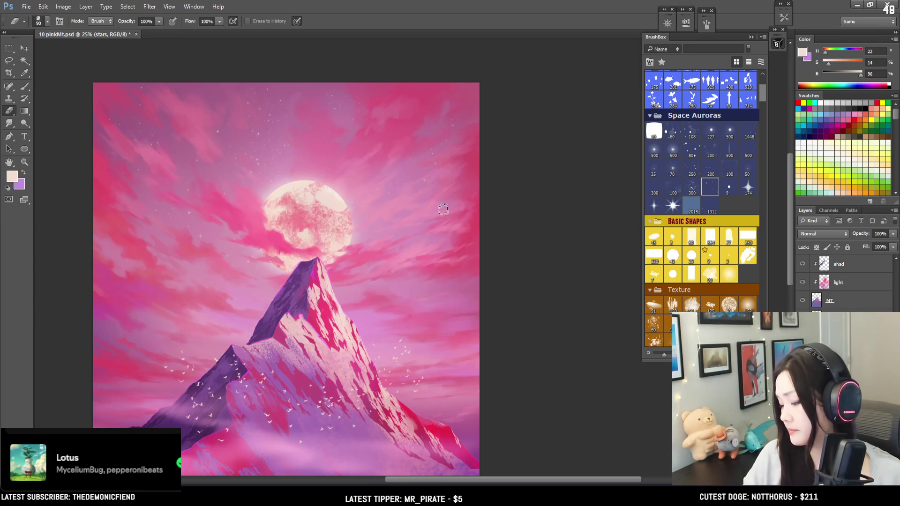
key("b")
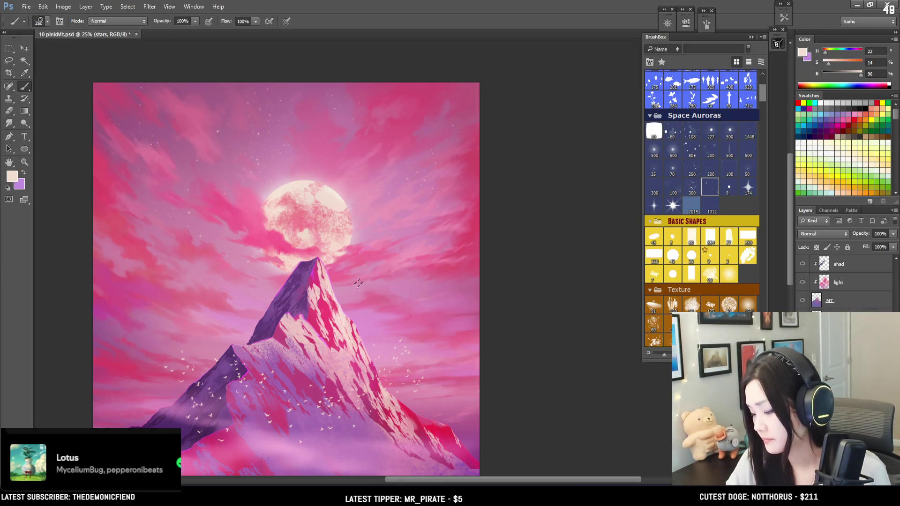
key("e")
key("ctrl+minus")
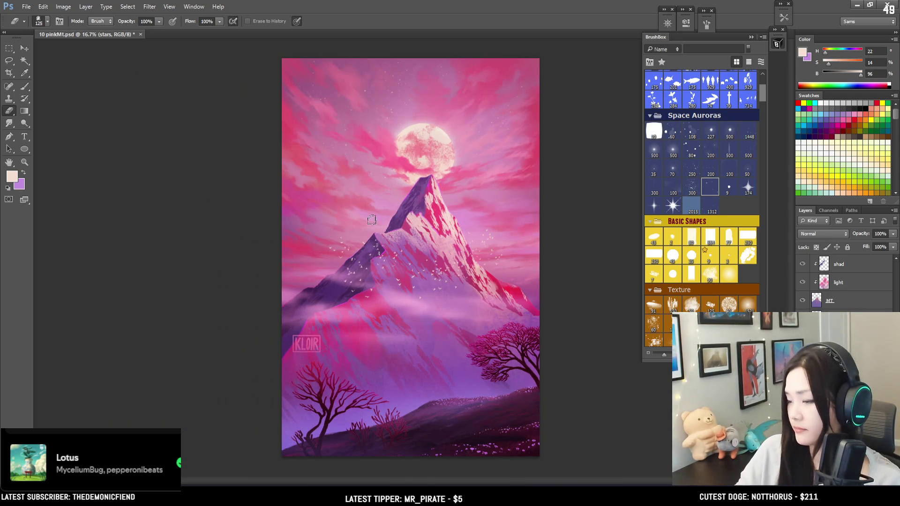
key("bracketright")
key("bracketright")
key("ctrl+plus")
mouse_move(457, 167)
left_mouse_down()
mouse_move(385, 228)
mouse_move(392, 225)
left_mouse_up()
key("bracketright")
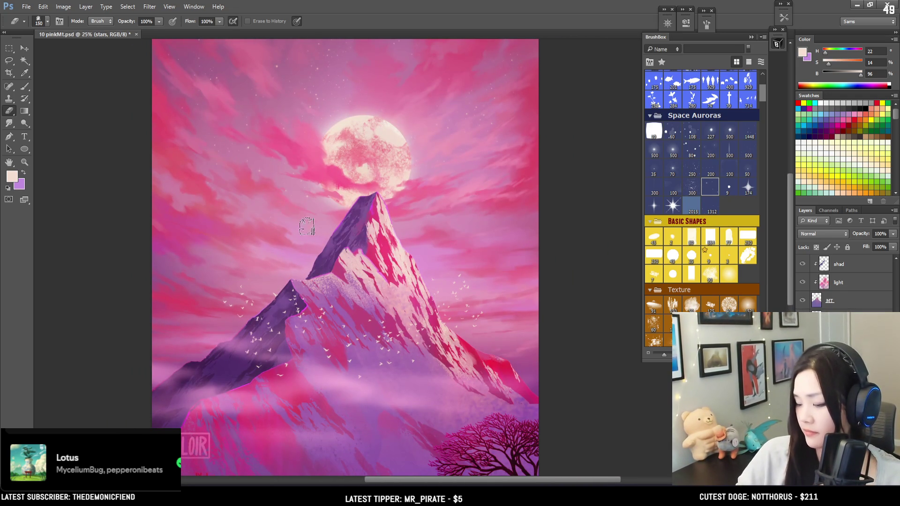
key("b")
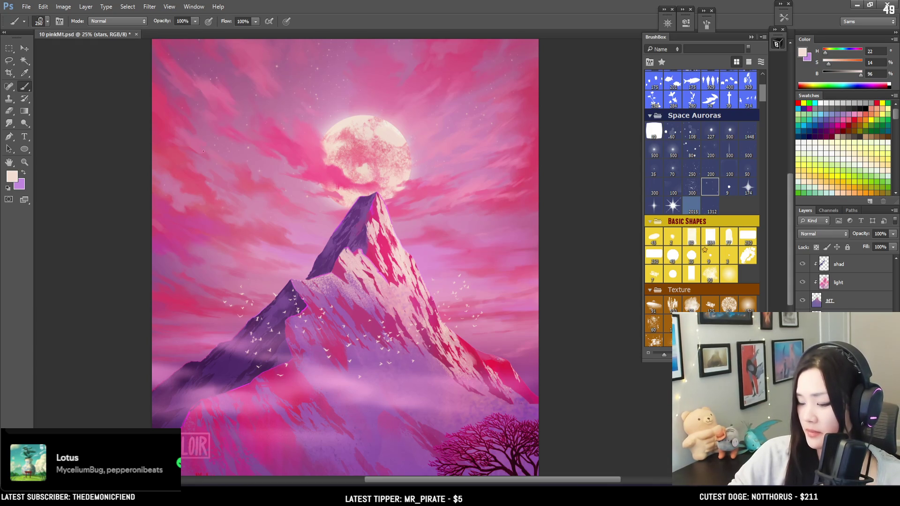
- Zoom out to the full painting and save the PSD
key("ctrl+minus")
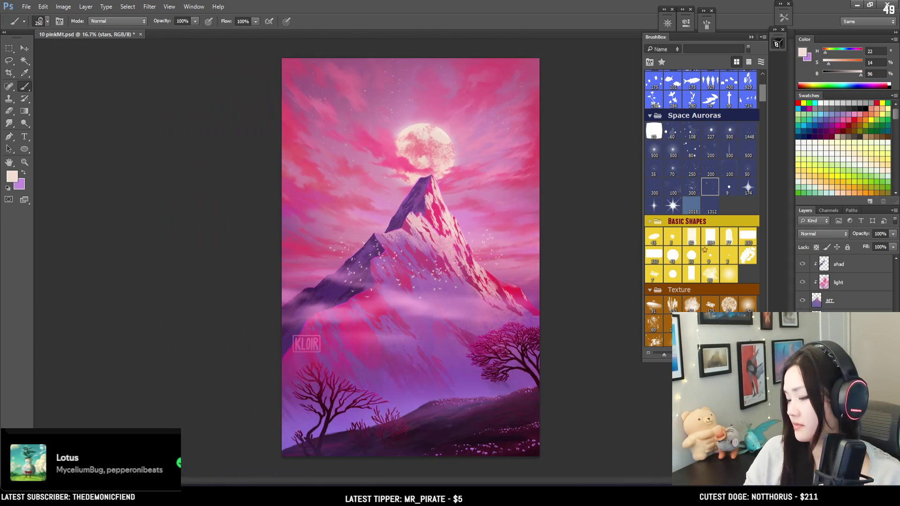
key("ctrl+s")
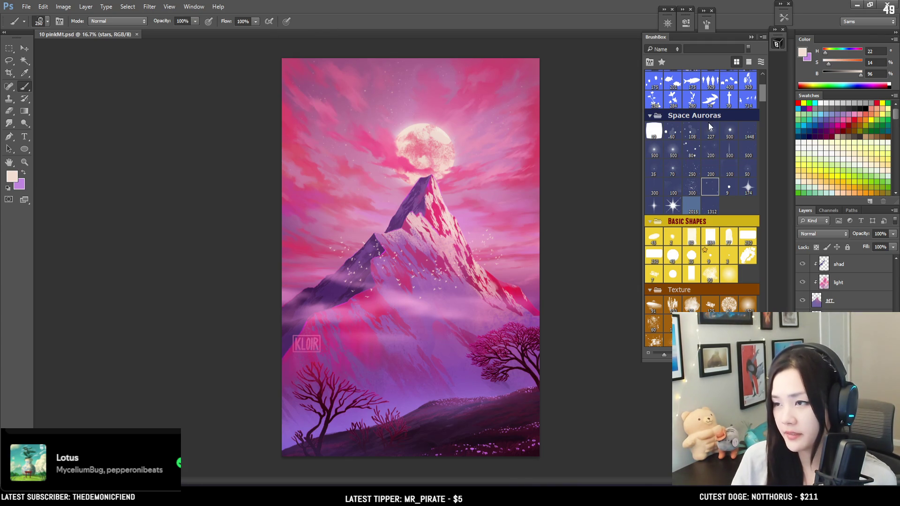
- On the birds layer, erase a few white birds from the mountain's face with a small eraser
scroll(725, 149, "up", 3)
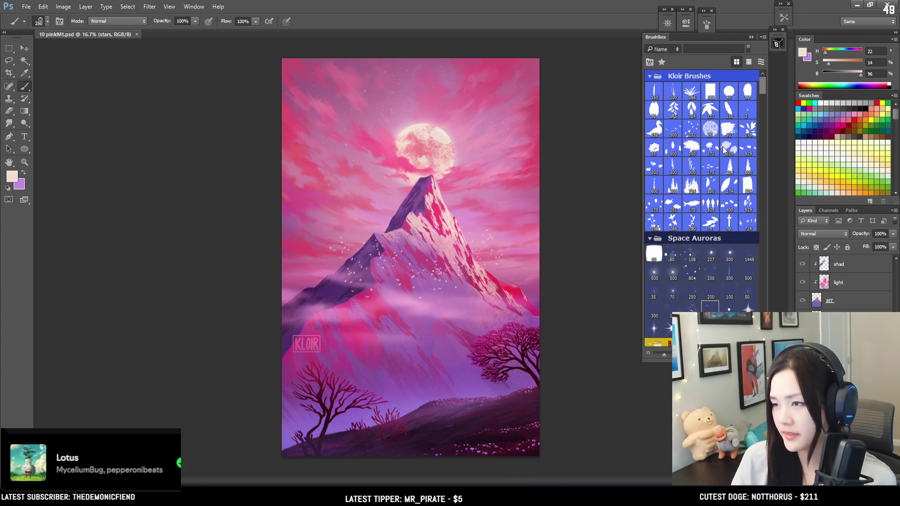
left_click(853, 263)
key("ctrl+plus")
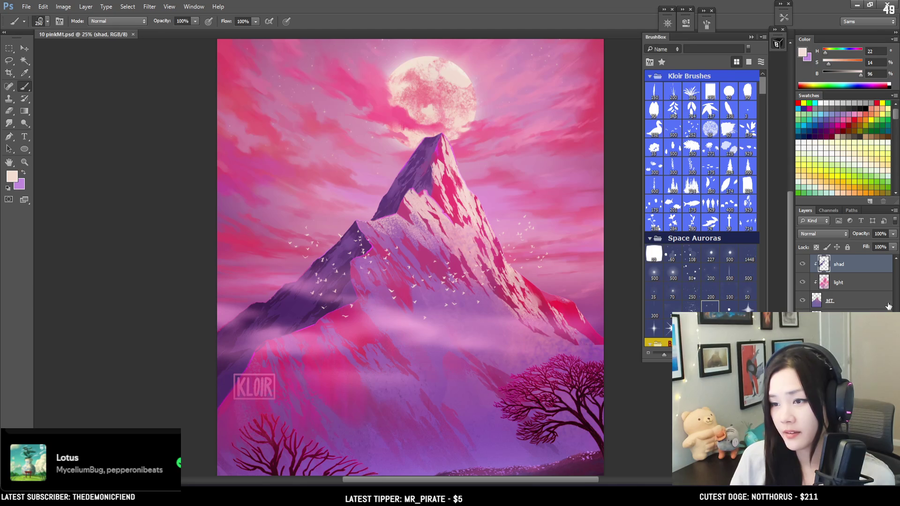
scroll(844, 282, "up", 5)
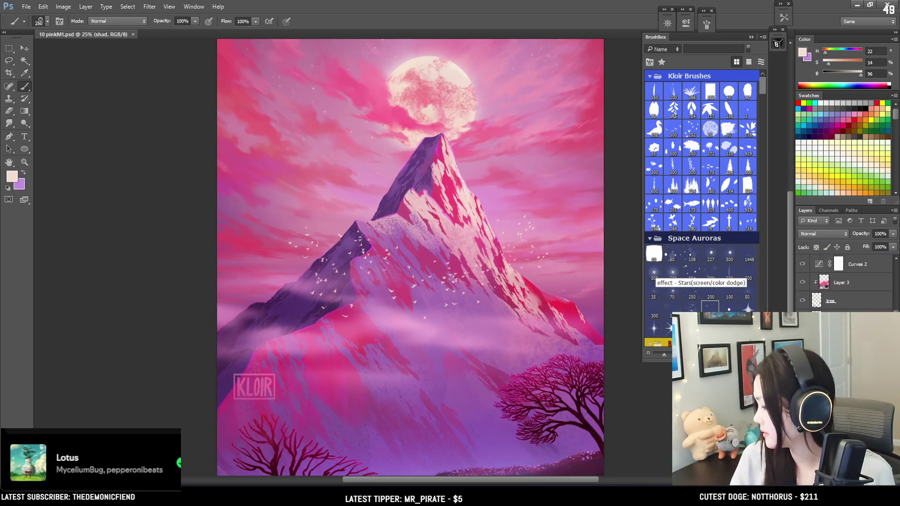
left_click(844, 319)
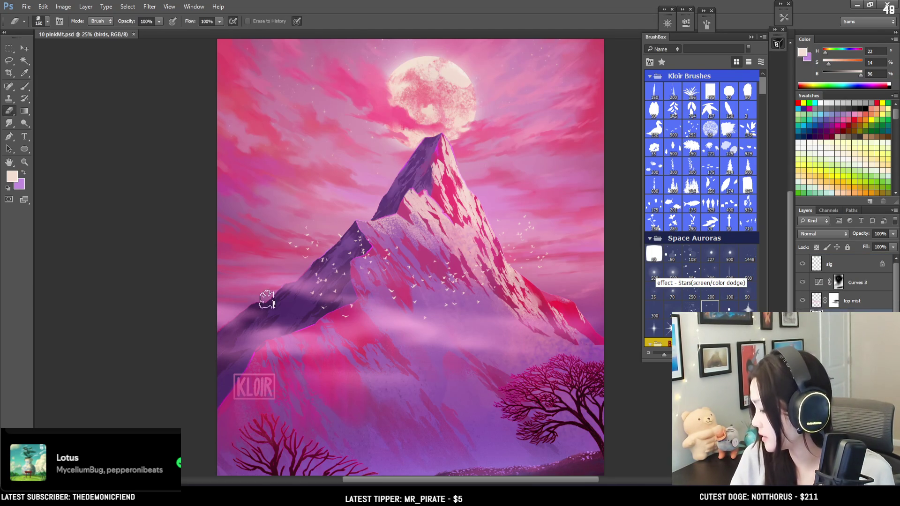
key("e")
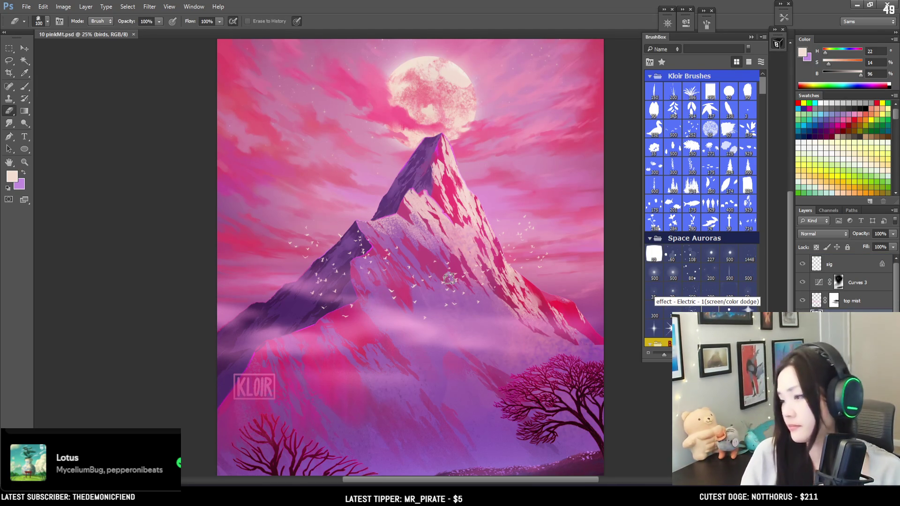
key("bracketleft")
key("bracketleft")
key("bracketleft")
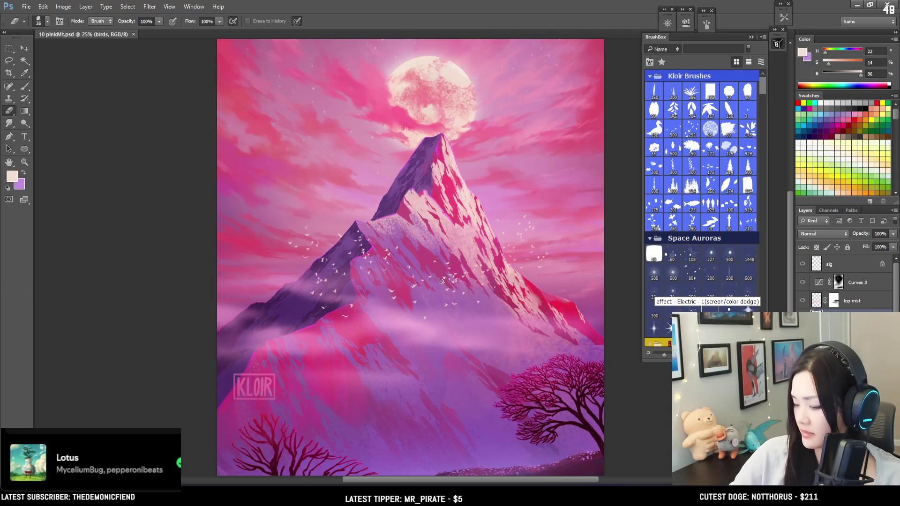
key("bracketleft")
left_click_drag(443, 285, 454, 265)
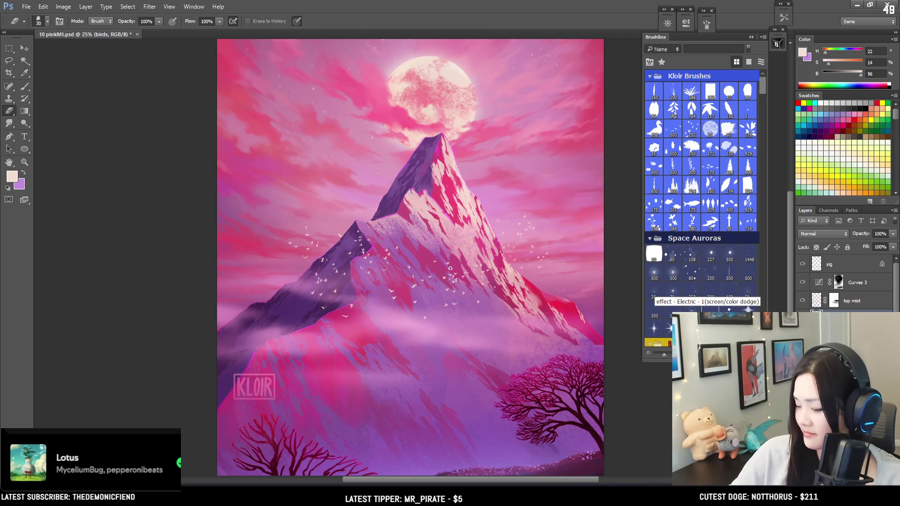
key("bracketleft")
key("bracketleft")
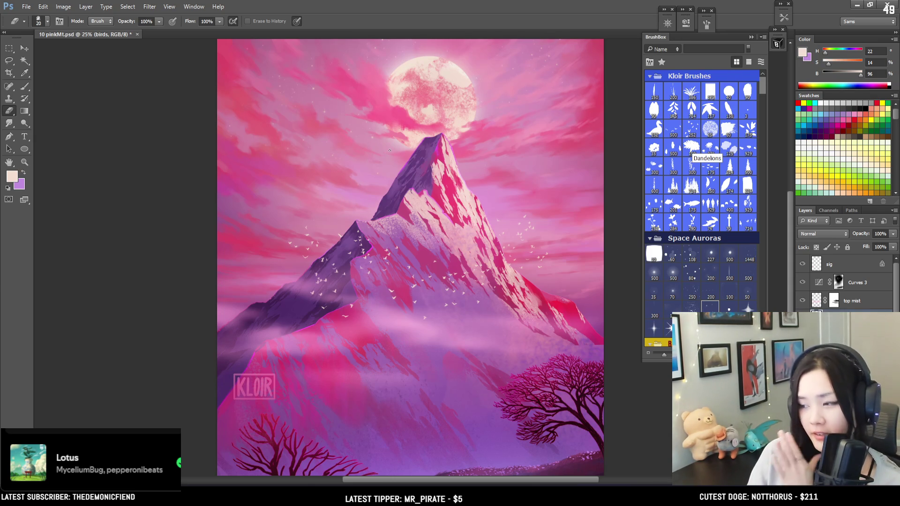
- Pan to the mountain peak, save the painting, and inspect the birds on the slope
mouse_move(445, 174)
left_mouse_down()
mouse_move(431, 167)
mouse_move(320, 217)
mouse_move(349, 258)
mouse_move(313, 188)
mouse_move(321, 176)
left_mouse_up()
key("ctrl+s")
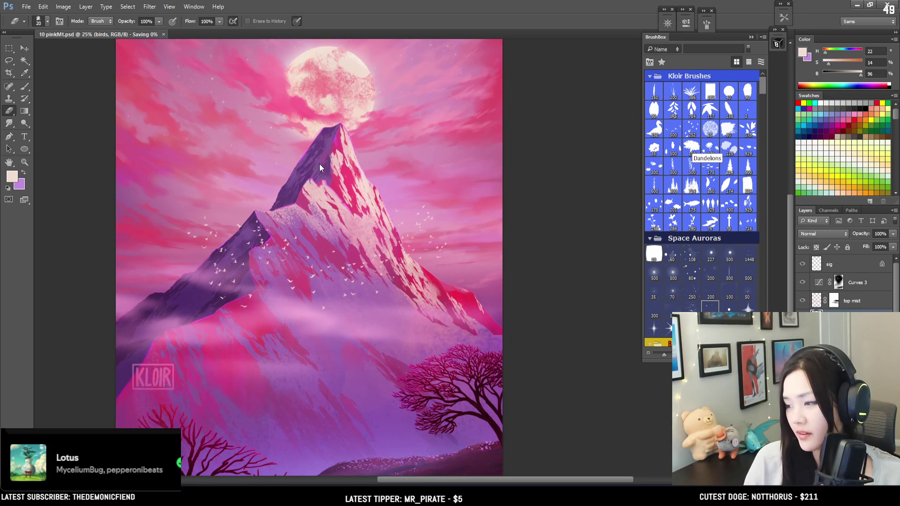
mouse_move(392, 221)
left_mouse_down()
mouse_move(428, 167)
mouse_move(414, 243)
mouse_move(424, 298)
mouse_move(359, 265)
mouse_move(369, 223)
left_mouse_up()
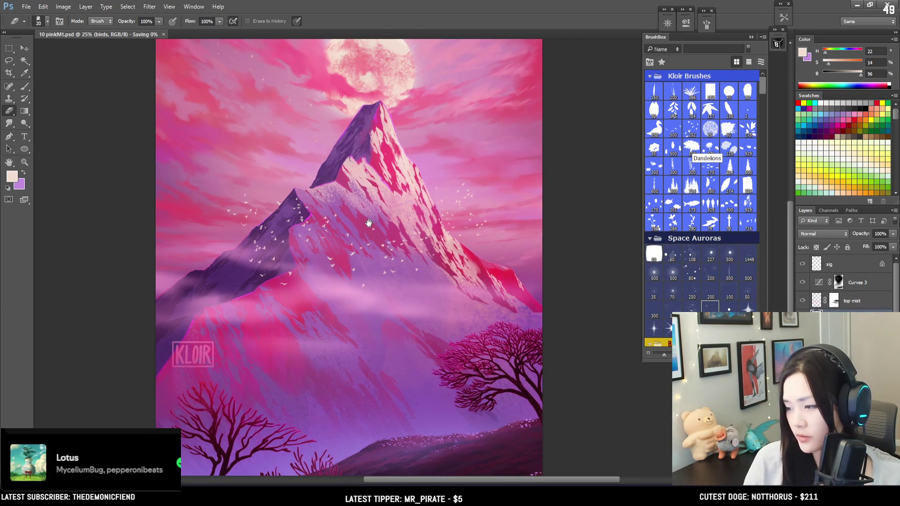
mouse_move(369, 223)
left_mouse_down()
mouse_move(372, 195)
mouse_move(392, 174)
mouse_move(394, 284)
mouse_move(378, 332)
left_mouse_up()
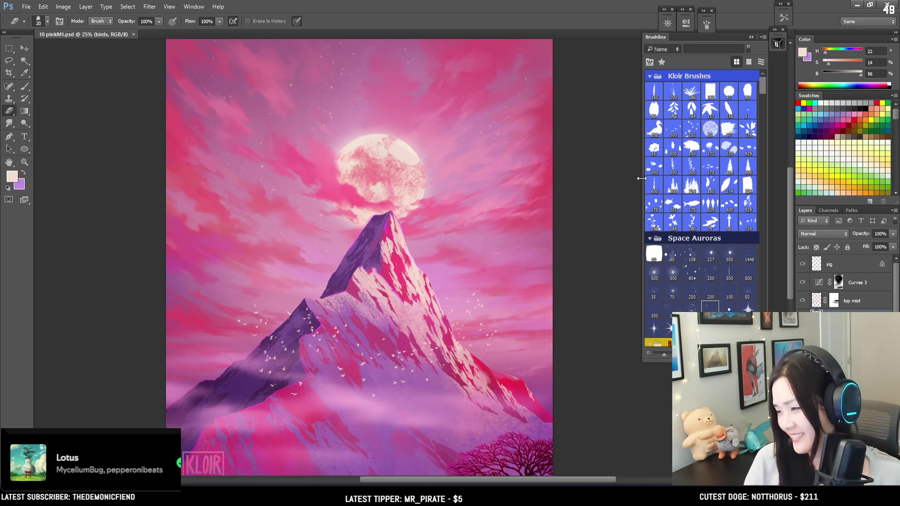
scroll(670, 231, "down", 5)
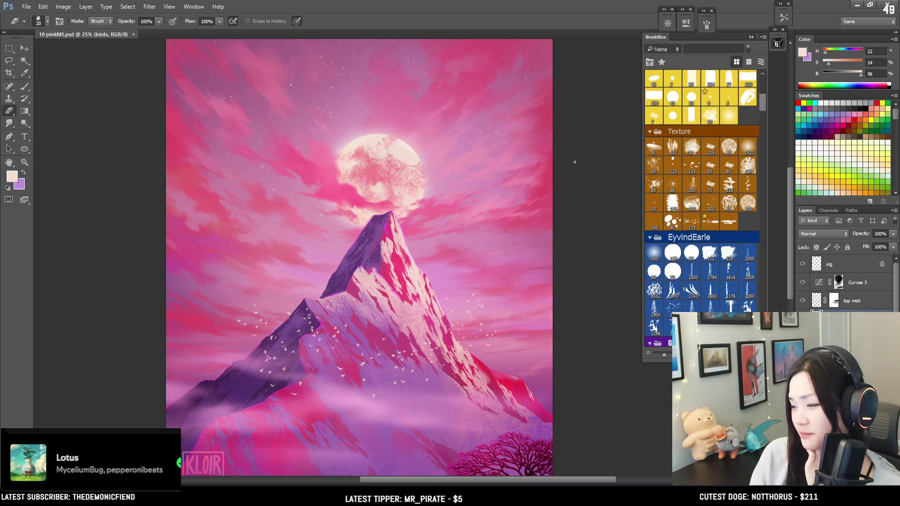
scroll(423, 235, "down", 5)
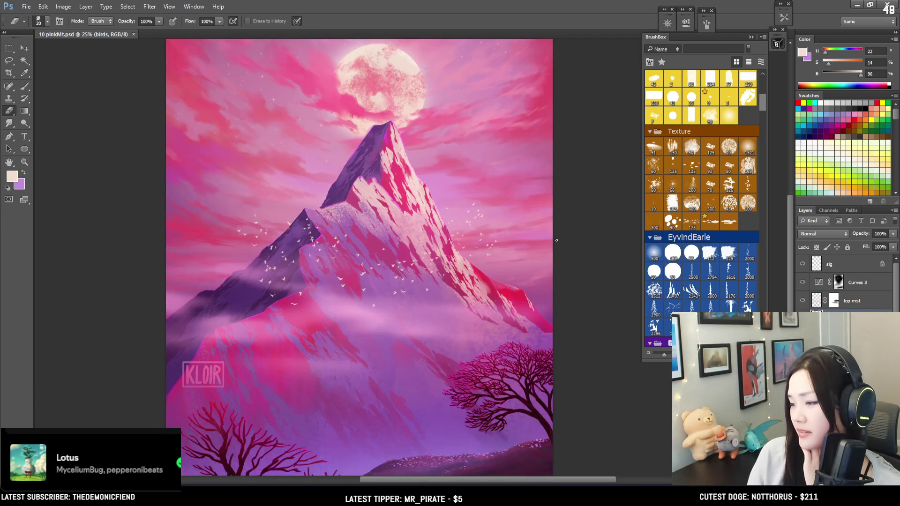
scroll(558, 239, "down", 2)
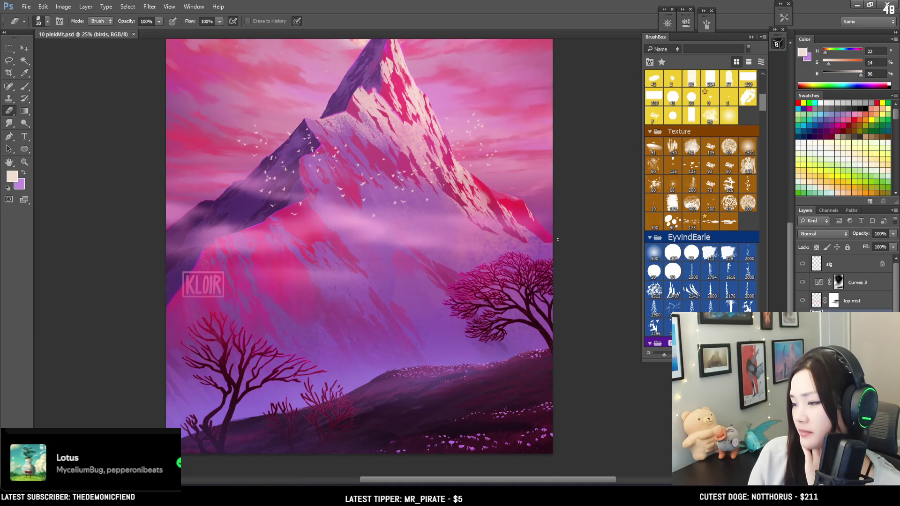
scroll(558, 240, "down", 1)
scroll(563, 236, "up", 6)
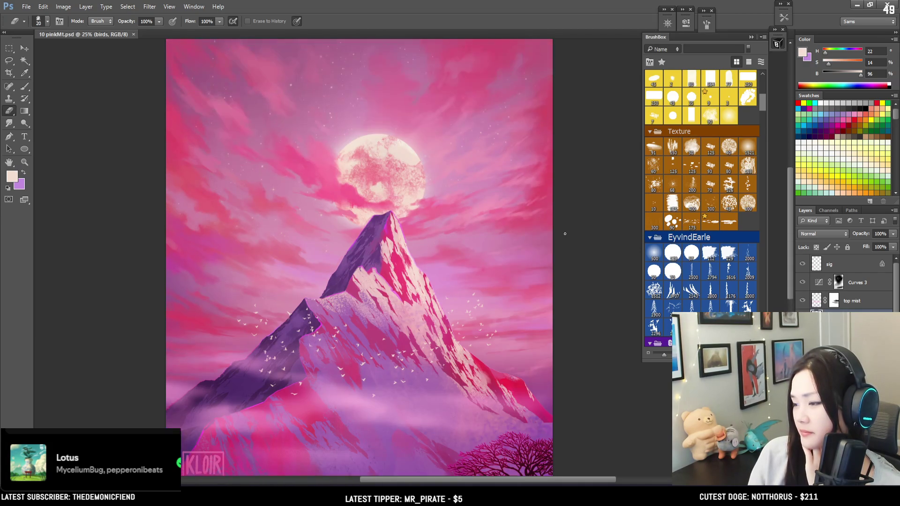
scroll(565, 233, "up", 3)
scroll(569, 233, "down", 4)
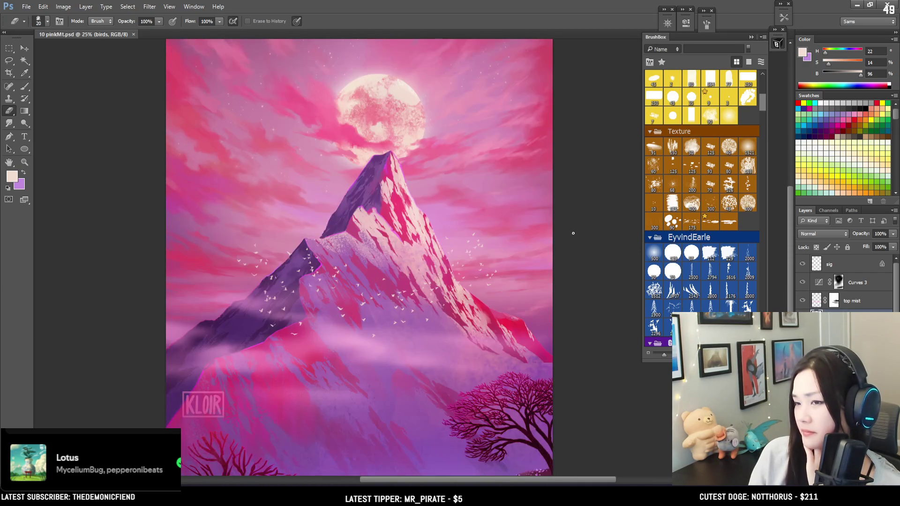
scroll(573, 233, "down", 2)
scroll(507, 204, "up", 1)
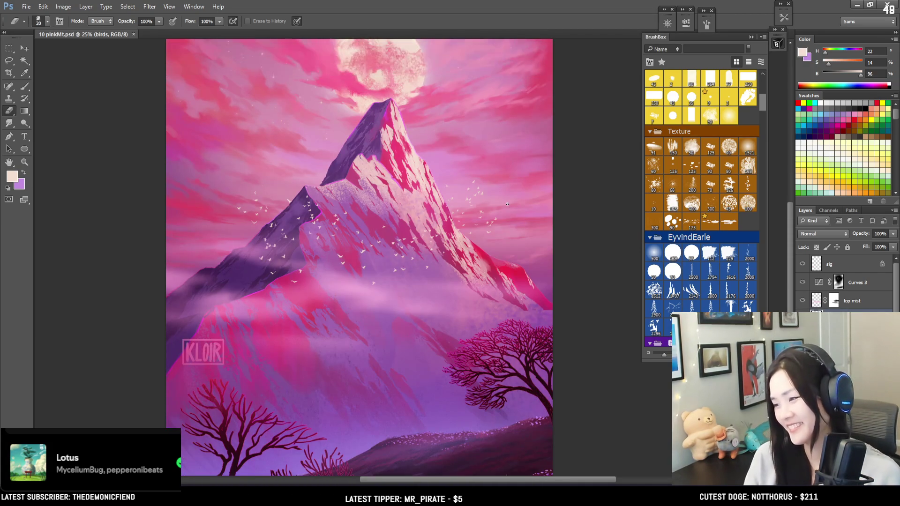
scroll(507, 203, "down", 1)
scroll(508, 200, "down", 1)
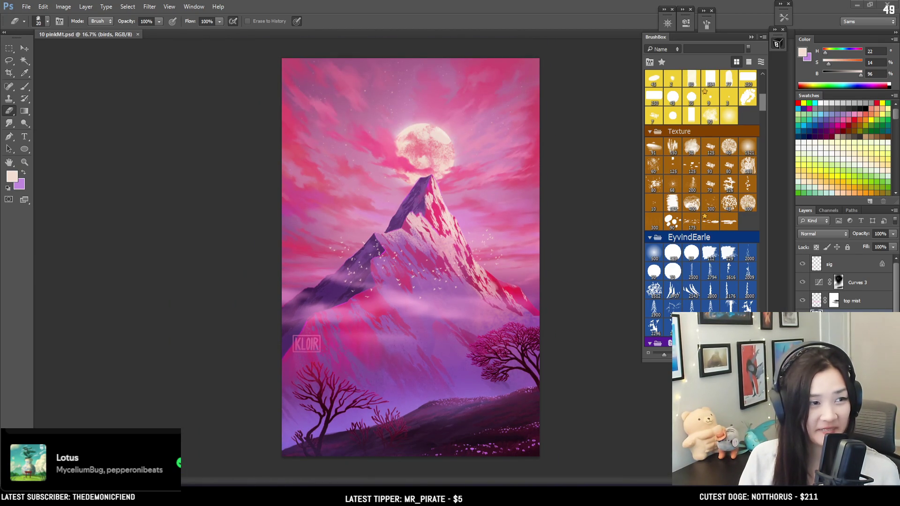
- Select the sig signature layer to soften it to 53% opacity
left_click(854, 264)
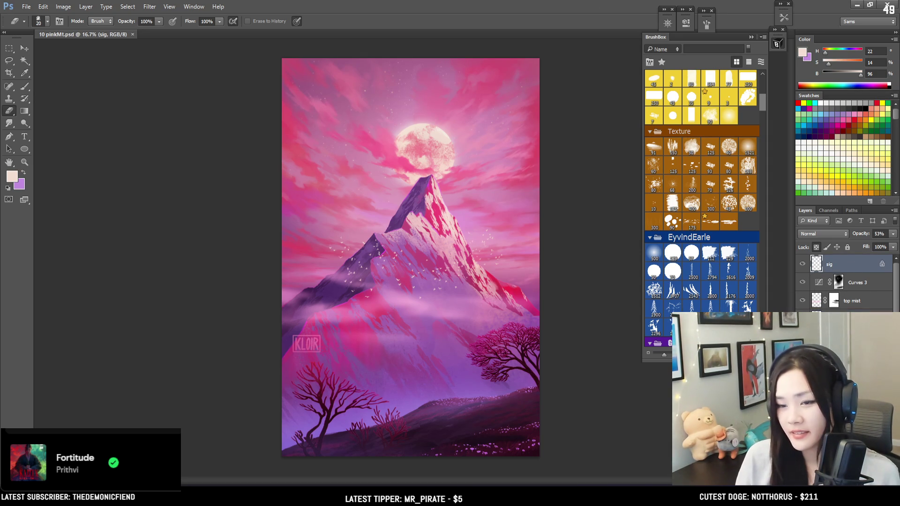